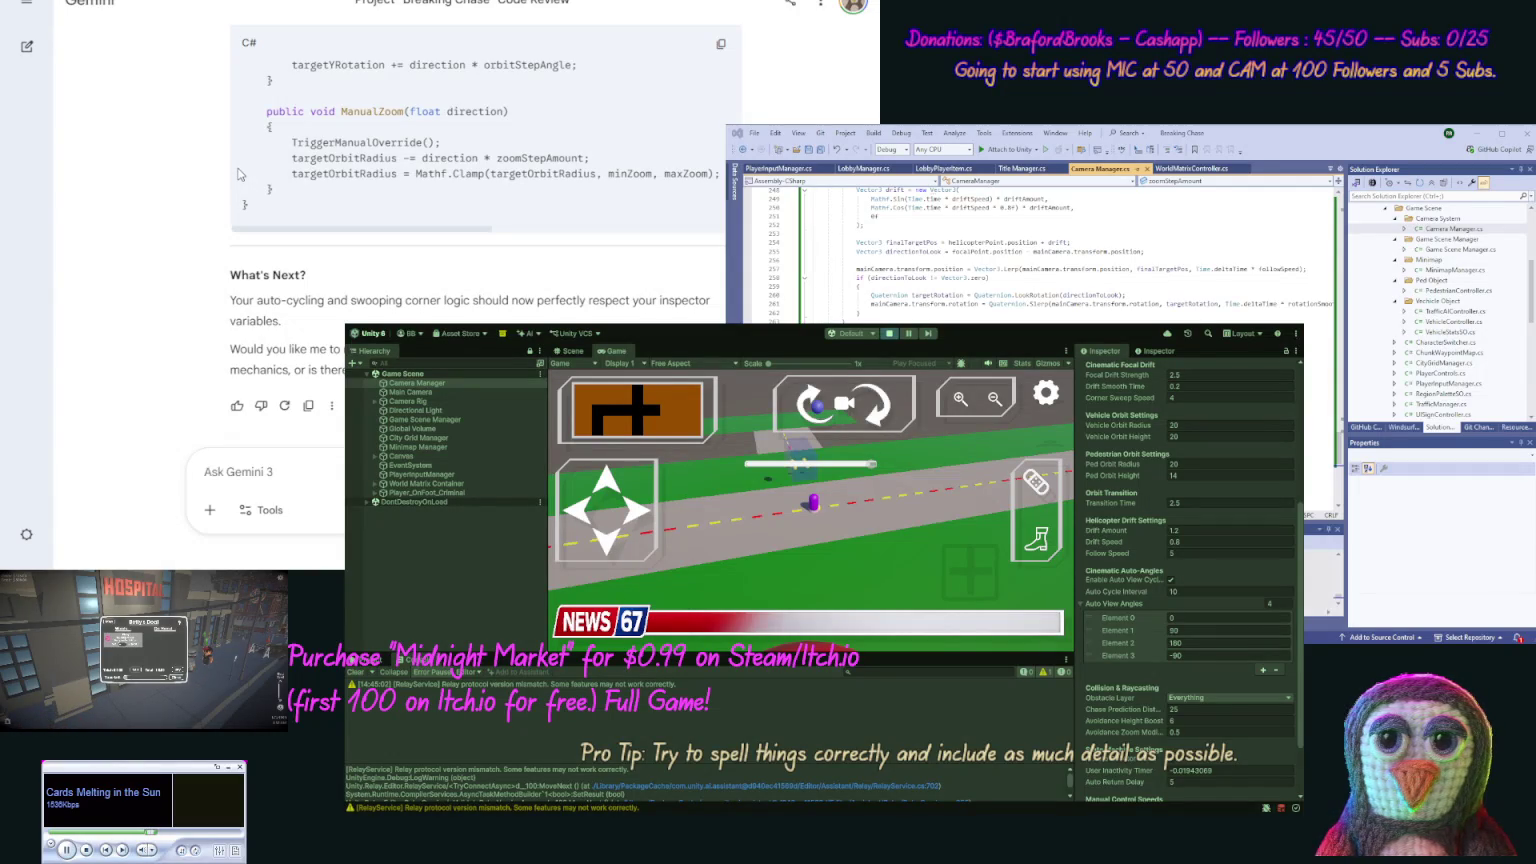
{"action": "middle_click", "coordinate": [246, 172]}
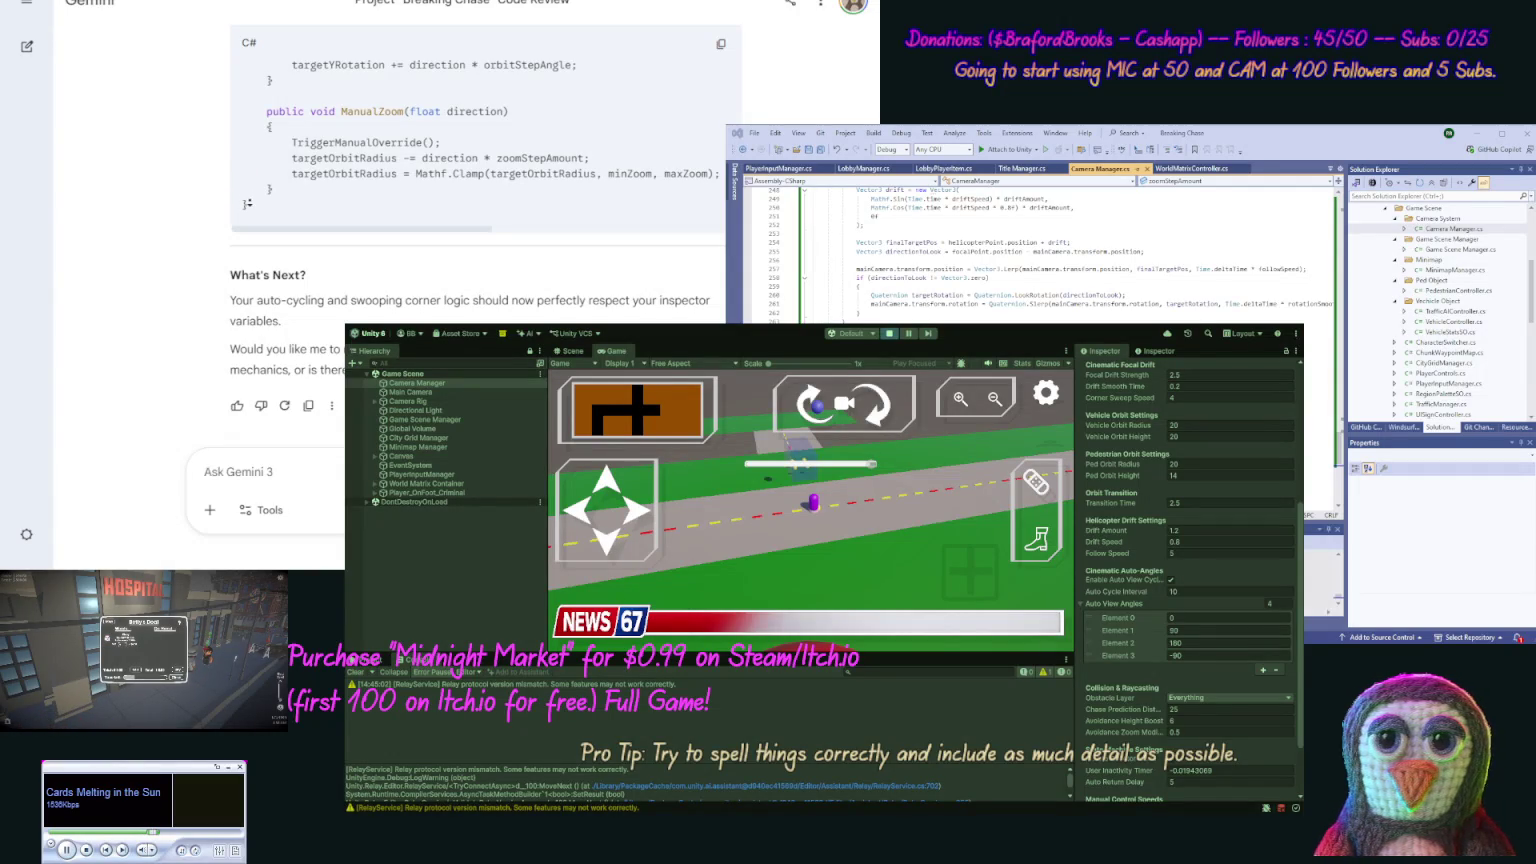